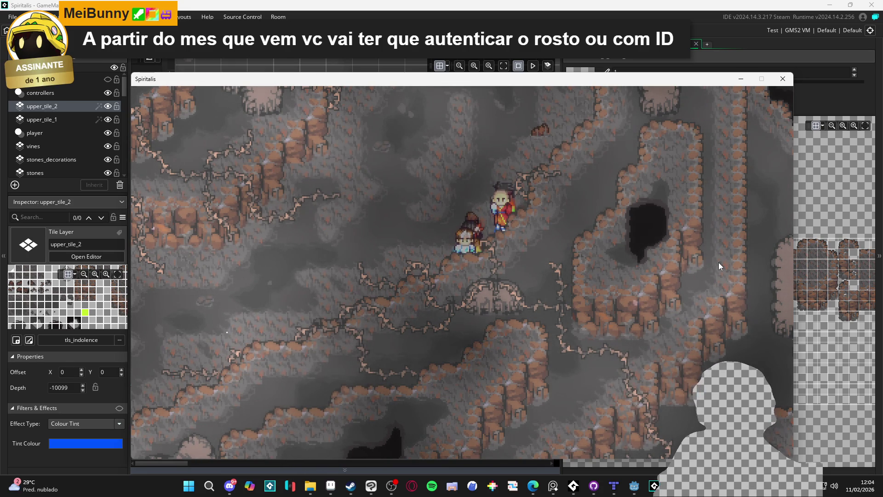
Walk the party up and back down the cave path in the test build, then close the game
key("Up")
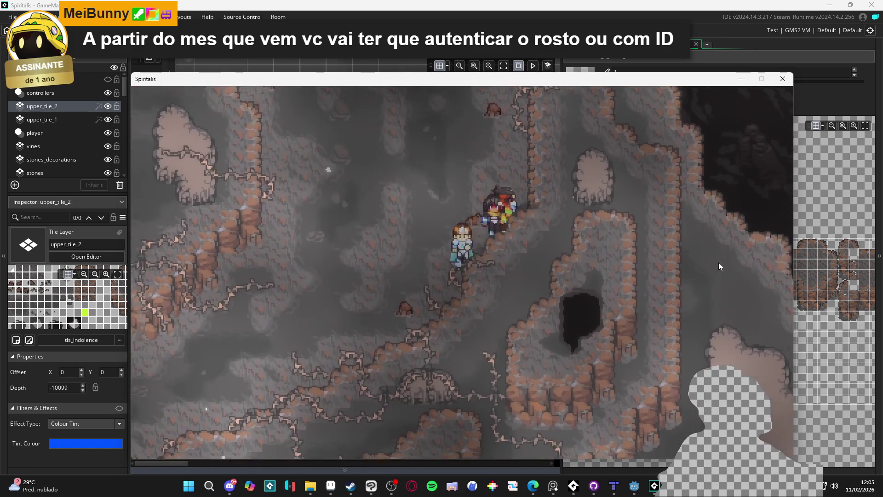
key("Up")
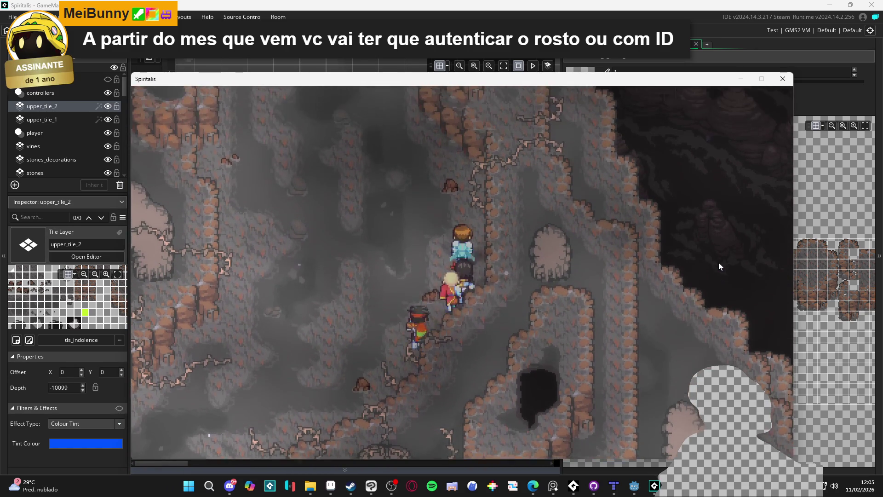
key("Down")
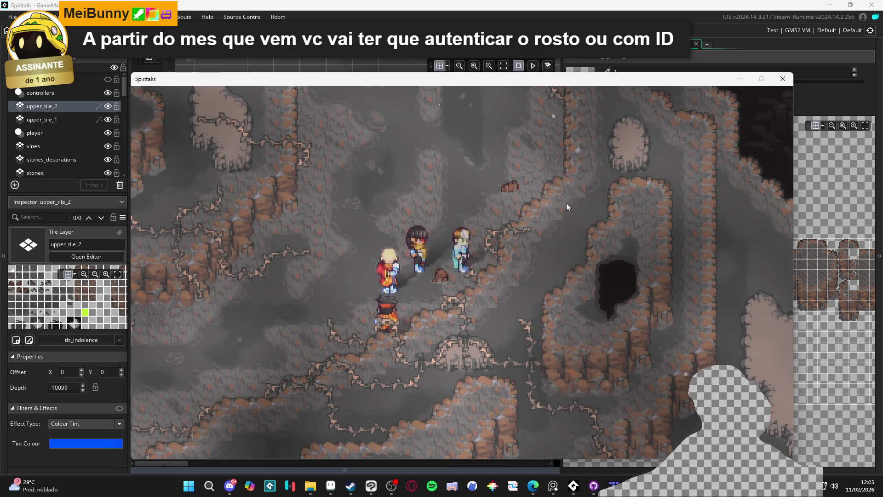
left_click(783, 79)
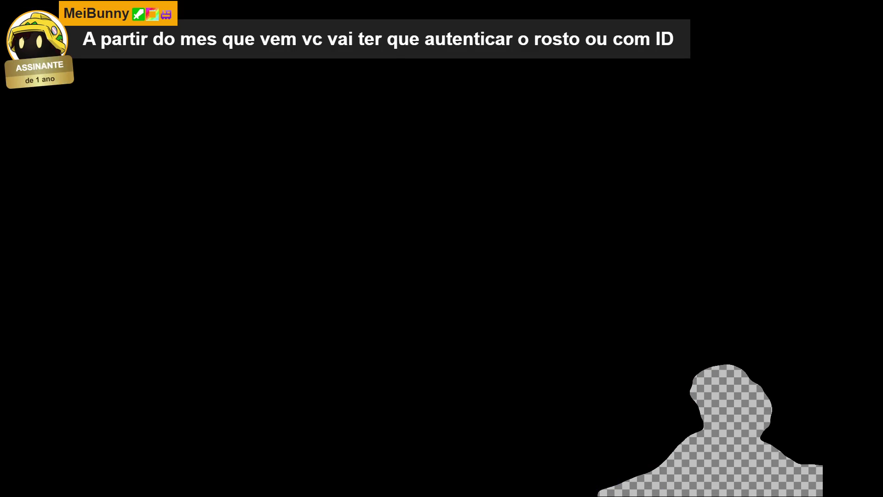
Pan to the cliff area, toggle the collision layer, and enable upper_tile_2's blue tint
scroll(437, 192, "up", 10)
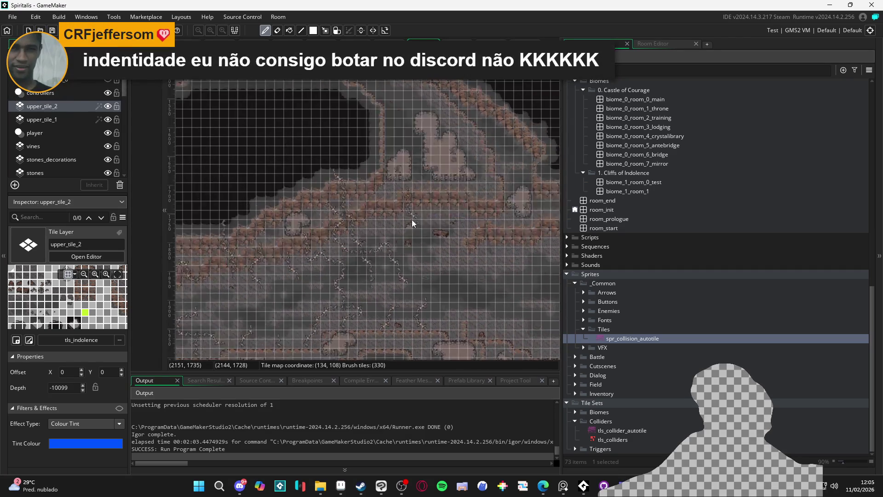
scroll(412, 219, "left", 15)
scroll(473, 202, "left", 12)
scroll(473, 203, "up", 6)
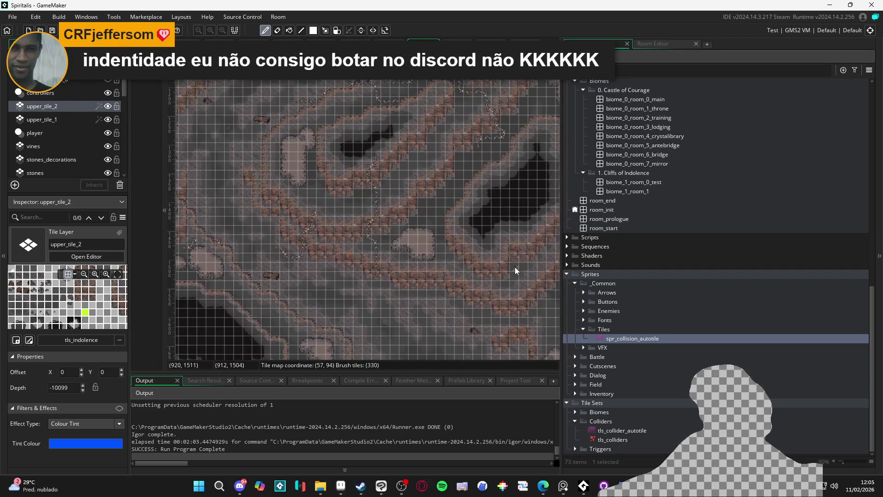
scroll(423, 309, "up", 5)
scroll(390, 303, "left", 5)
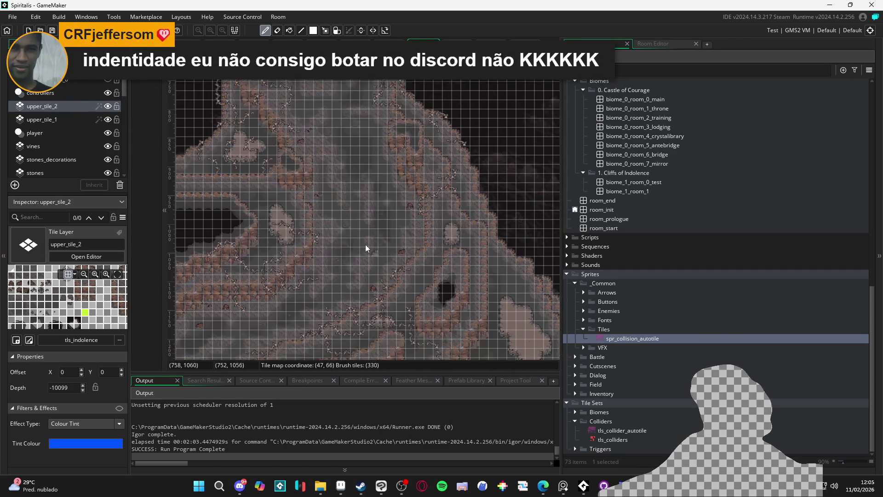
left_click(107, 81)
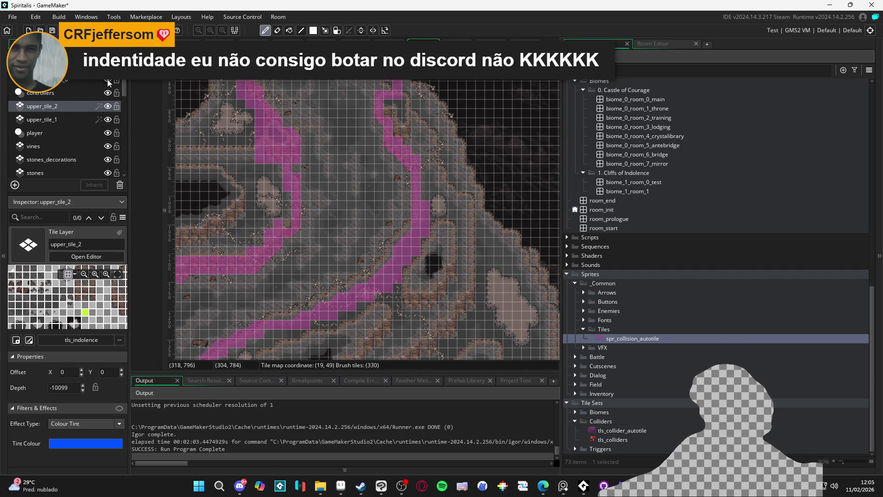
left_click(108, 81)
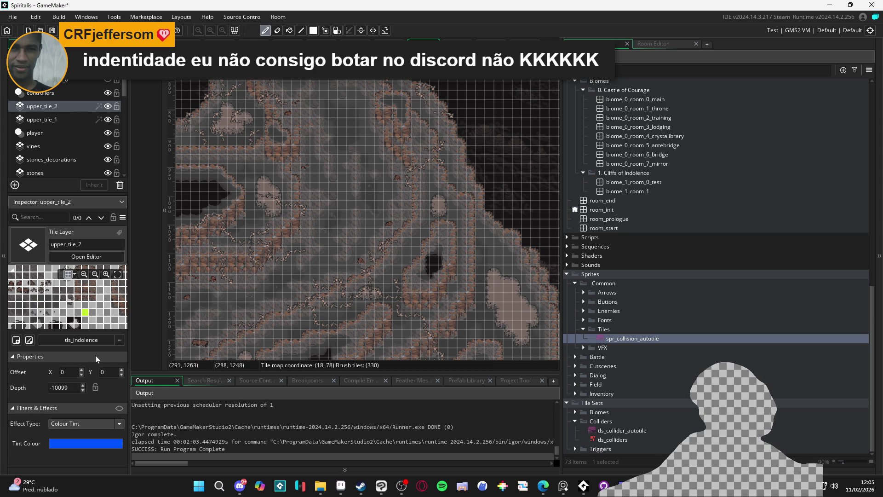
left_click(119, 409)
Turn on upper_tile_1's red tint and paint a red collision tile on the diagonal path
left_click(87, 119)
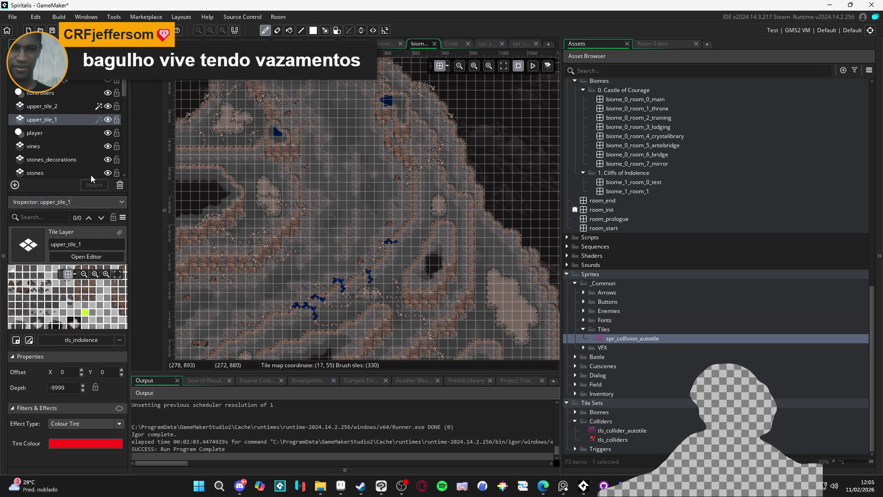
left_click(115, 404)
scroll(375, 283, "up", 3)
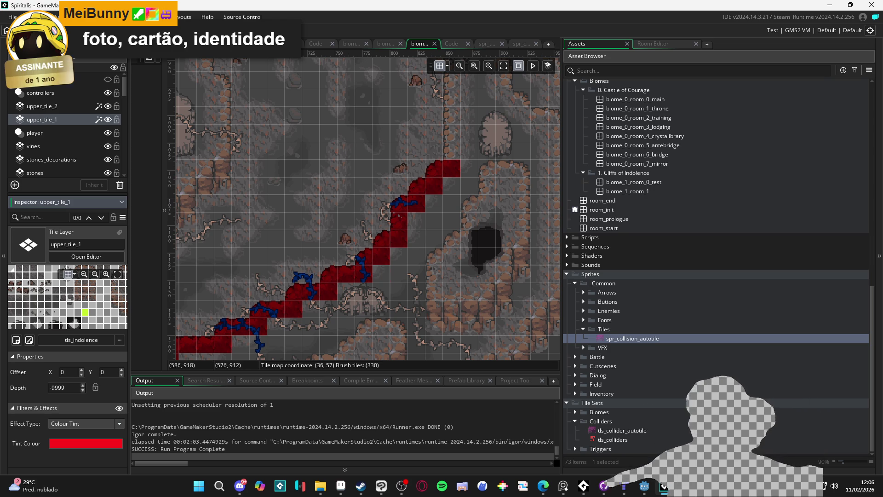
left_click(419, 139)
Hide the upper_tile_1 and upper_tile_2 layers and move down to the vines layer
scroll(408, 228, "up", 2)
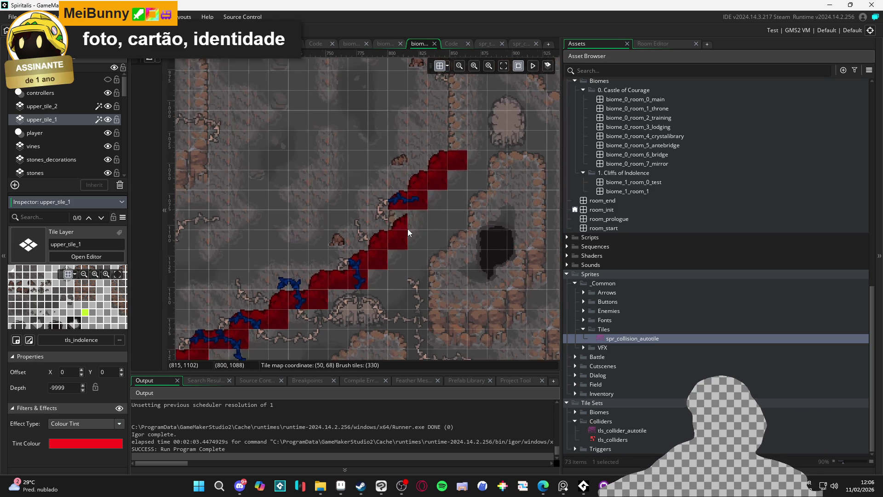
left_click(108, 119)
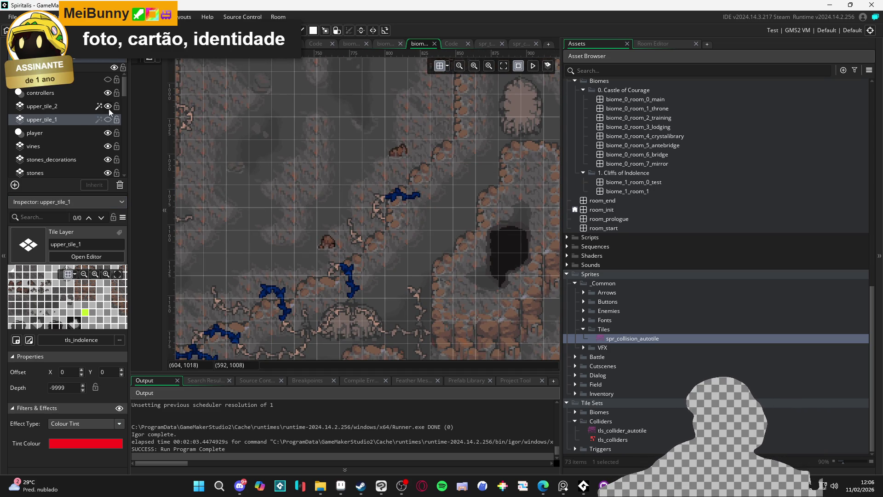
left_click(108, 106)
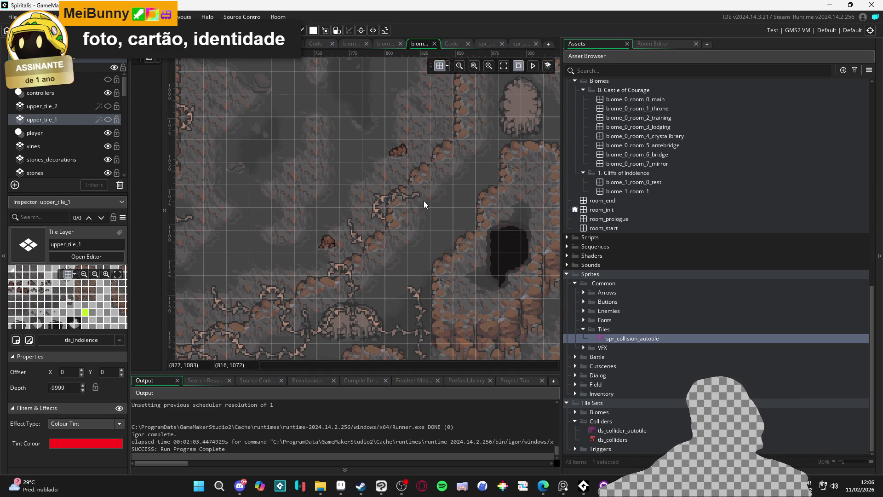
key("Down")
key("Down")
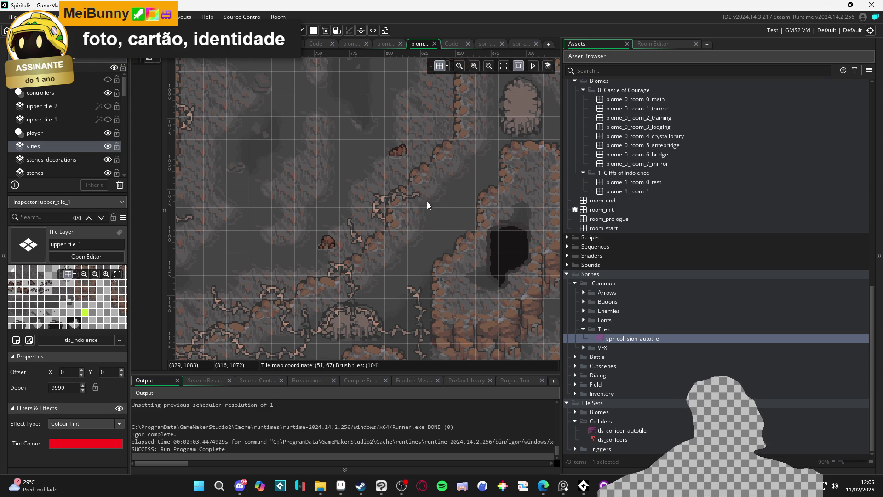
Paint a strip of blue collision tiles along the path, extending it up and right
mouse_move(424, 200)
left_mouse_down()
mouse_move(418, 237)
mouse_move(395, 263)
left_mouse_up()
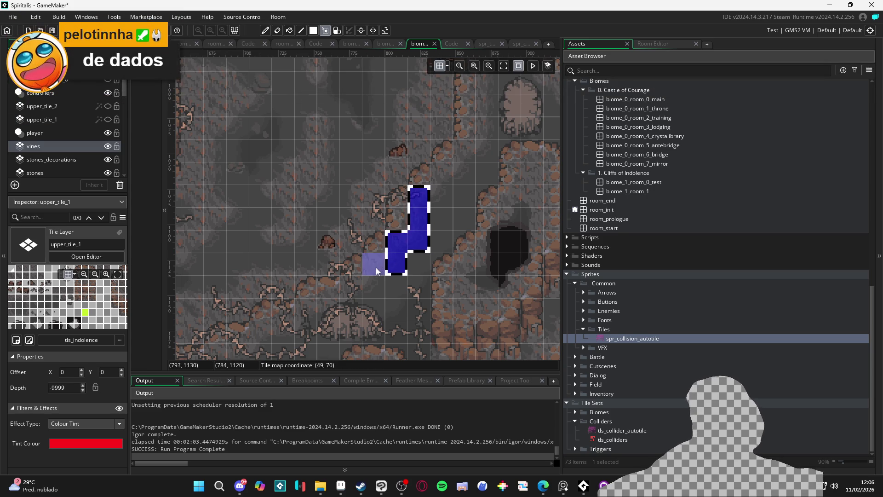
left_click(376, 267)
left_click_drag(435, 200, 463, 174)
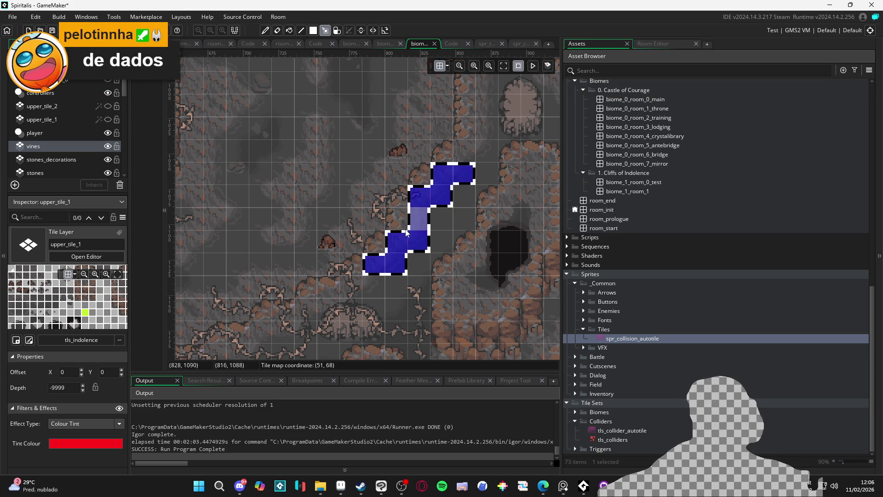
scroll(403, 238, "down", 2)
scroll(403, 238, "left", 2)
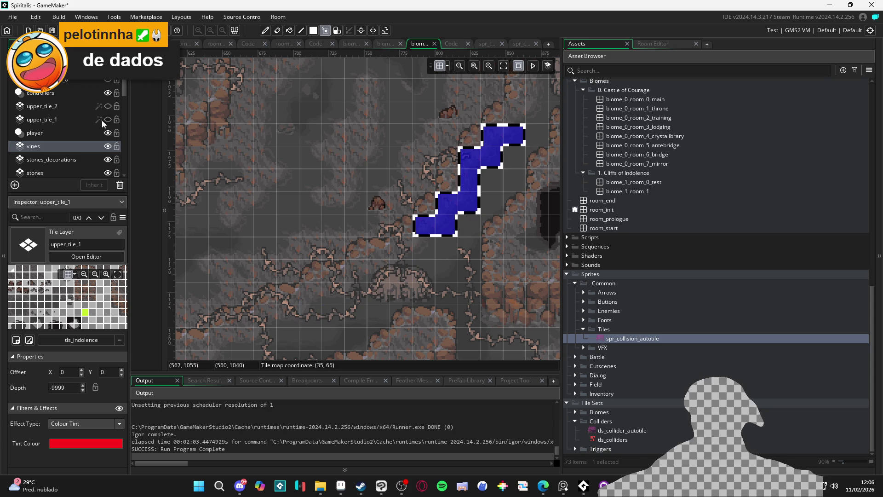
Show the red tiles, pan to the path's lower end, then hide them to check the blue ones
left_click(107, 119)
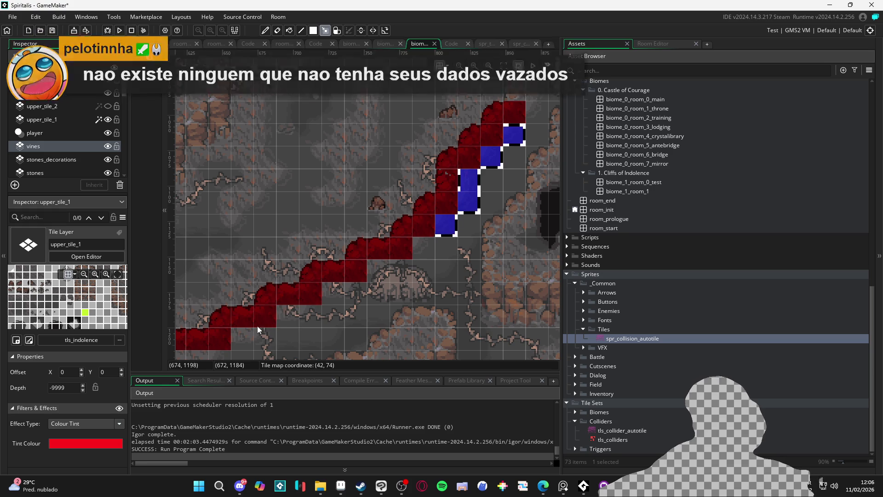
mouse_move(258, 326)
left_mouse_down()
mouse_move(322, 275)
mouse_move(303, 284)
left_mouse_up()
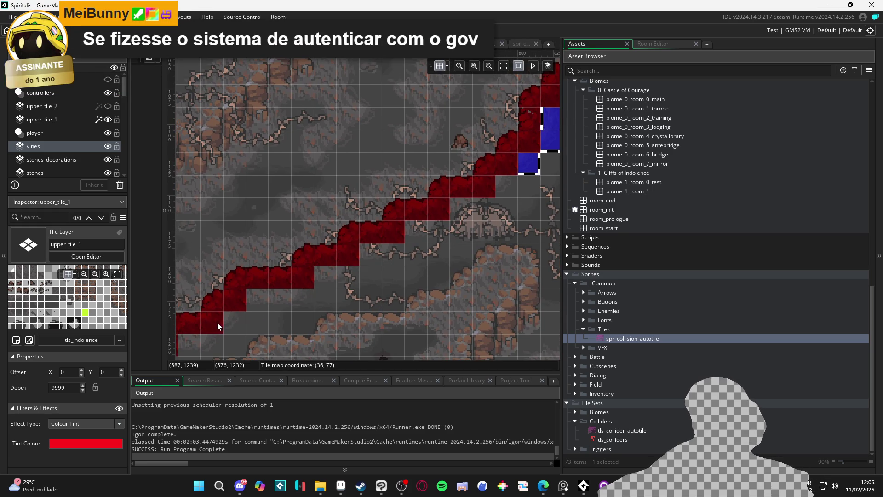
left_click_drag(217, 322, 359, 266)
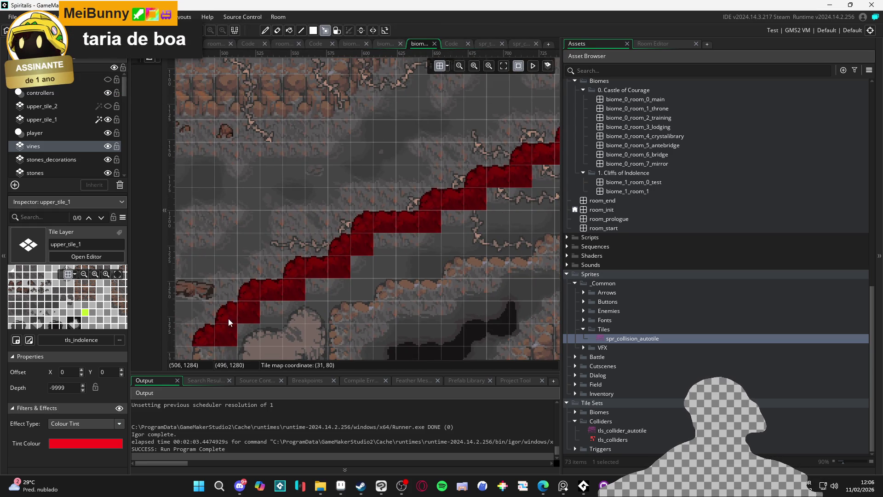
left_click(108, 119)
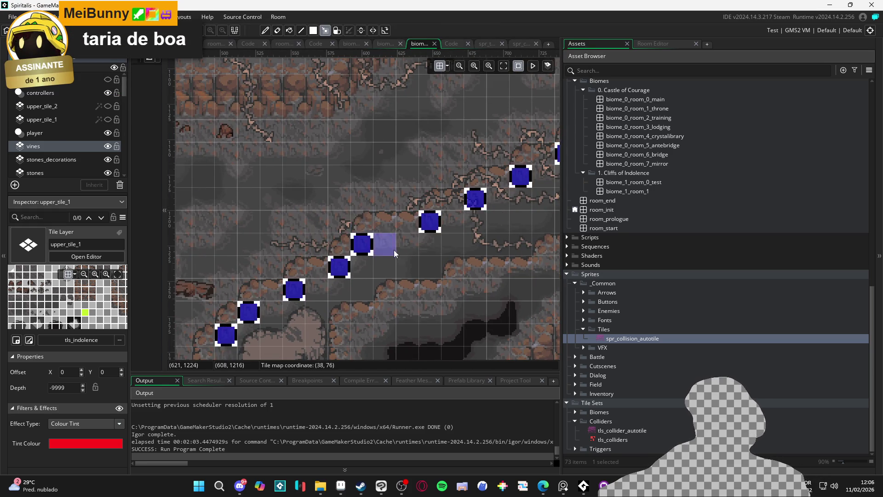
scroll(394, 250, "down", 3)
scroll(377, 230, "up", 2)
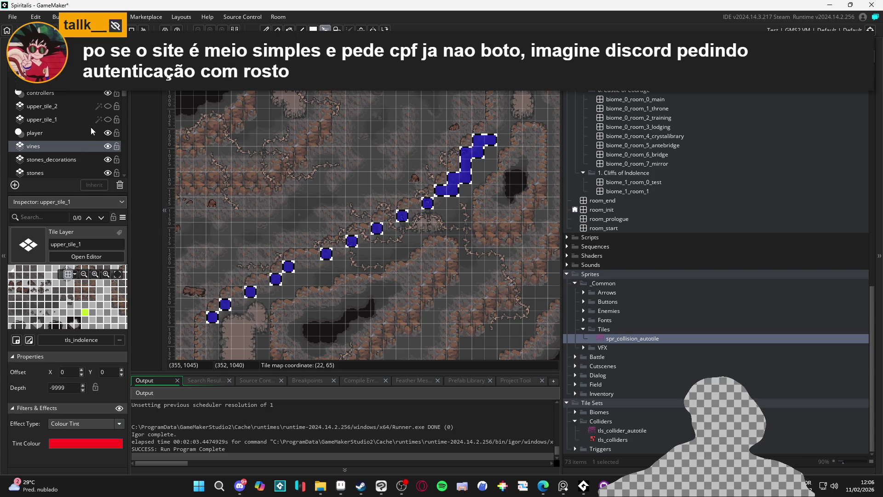
key("d")
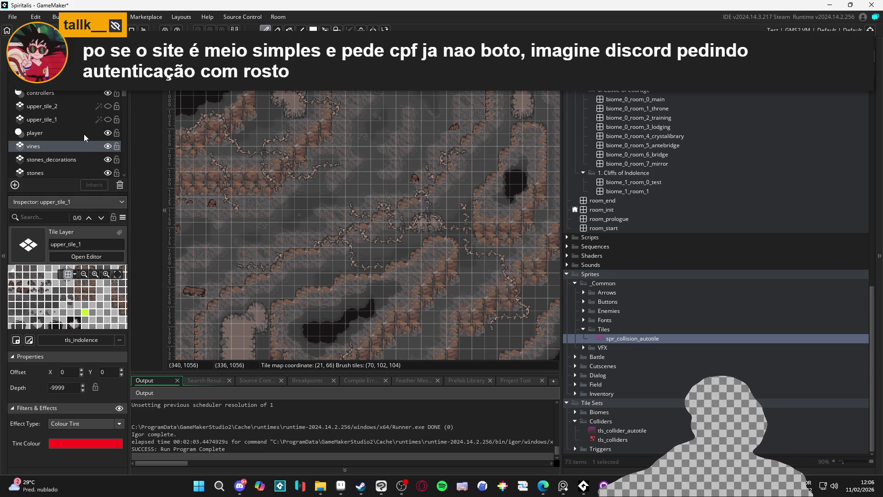
Show both collision layers, pick a path_10 tile, and toggle upper_tile_1 off and back on
left_click(108, 119)
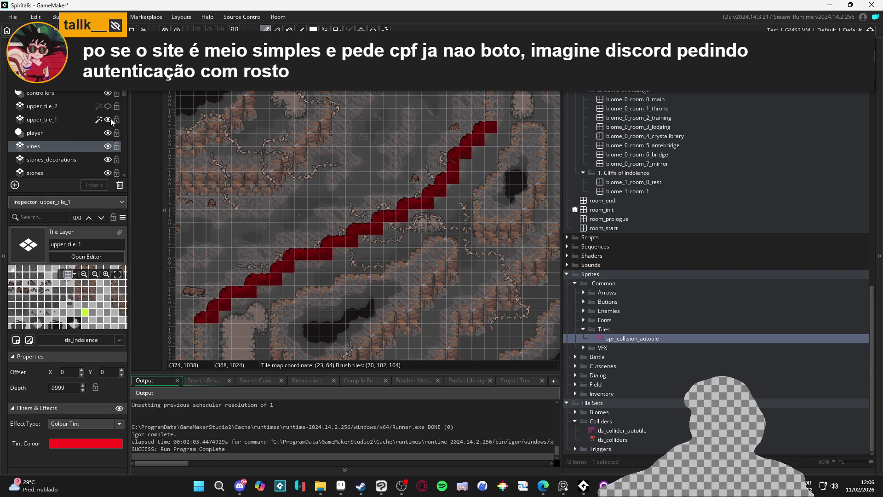
left_click(108, 106)
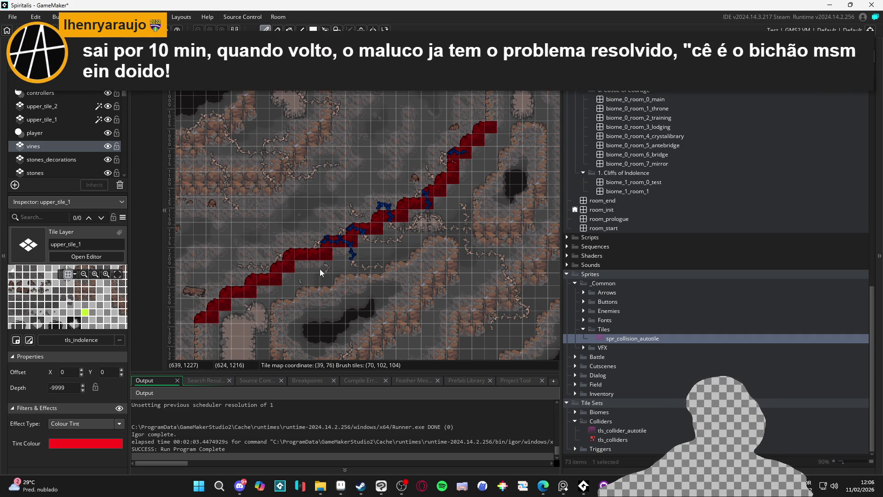
left_click(306, 276, "ctrl+alt")
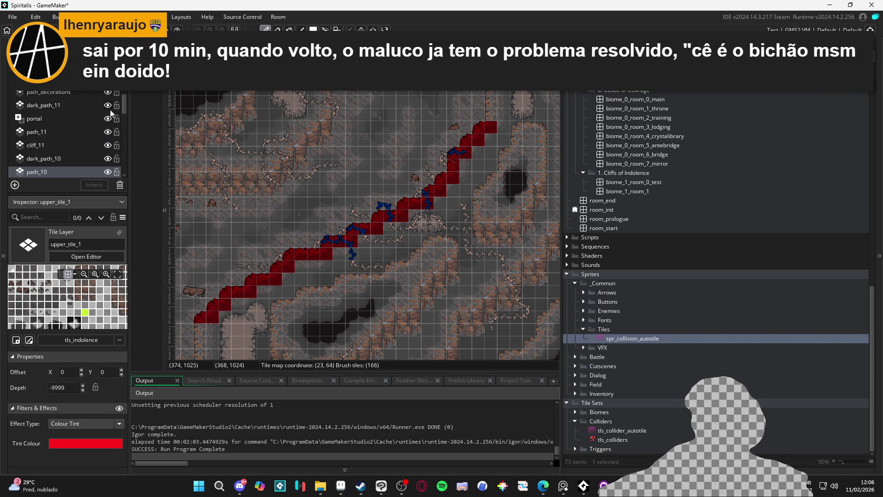
scroll(111, 106, "up", 3)
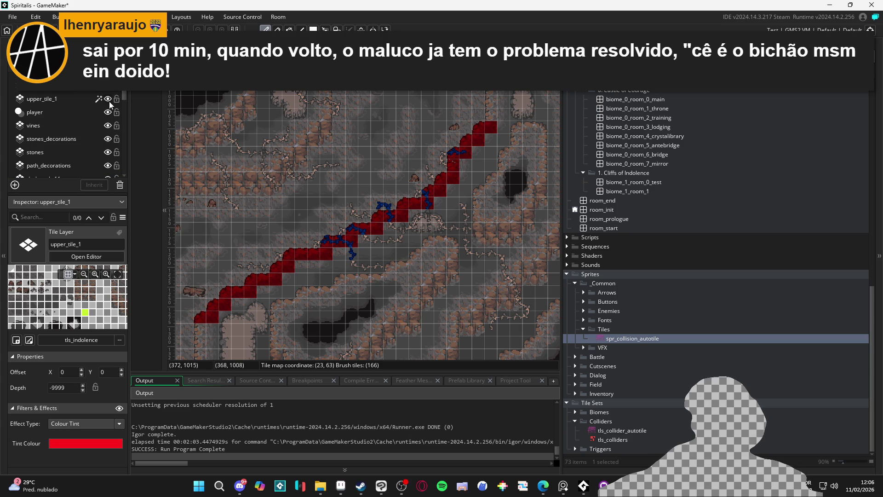
left_click(109, 100)
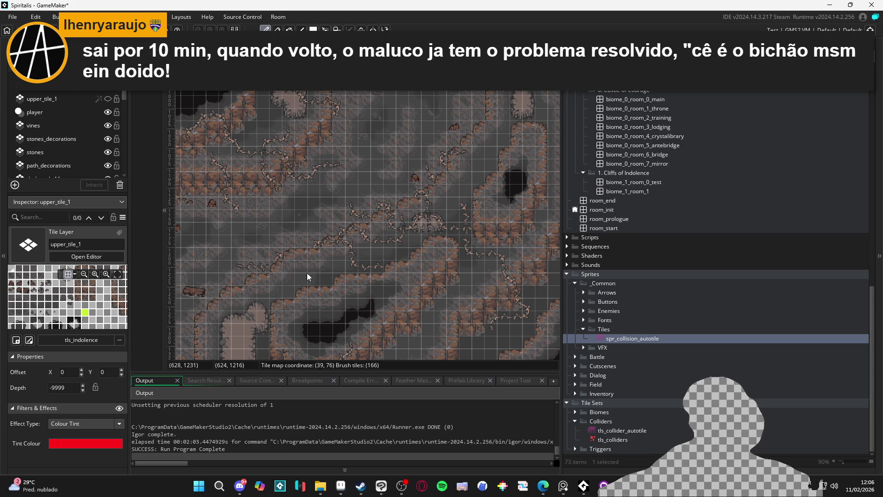
left_click(107, 99)
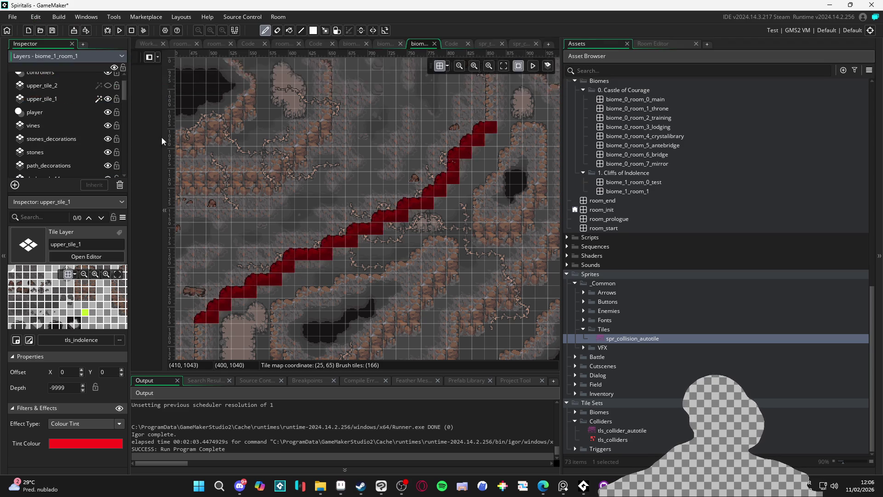
Pan the room to another stretch of the cliff path with the tile select tool active
scroll(327, 263, "up", 2)
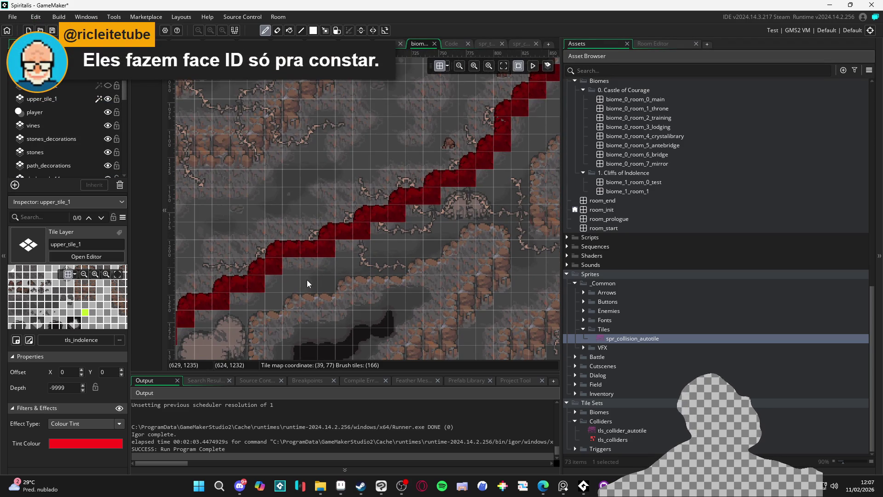
scroll(64, 172, "down", 3)
left_click_drag(372, 192, 271, 242)
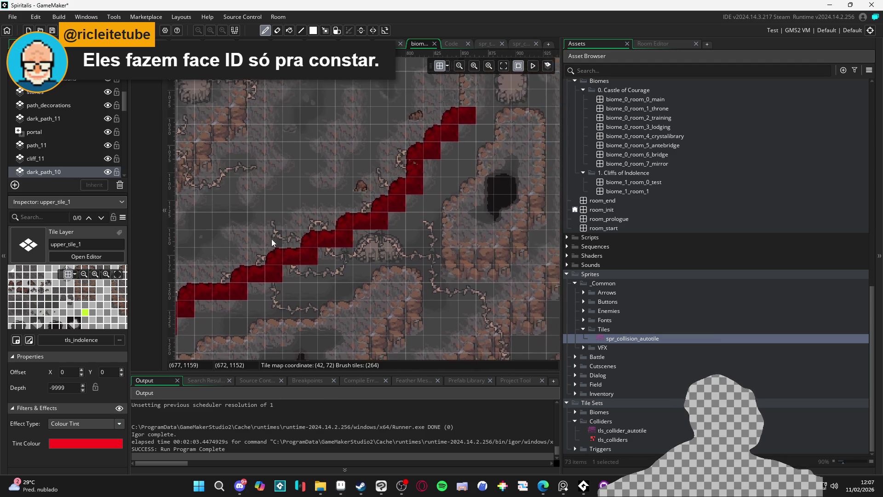
key("m")
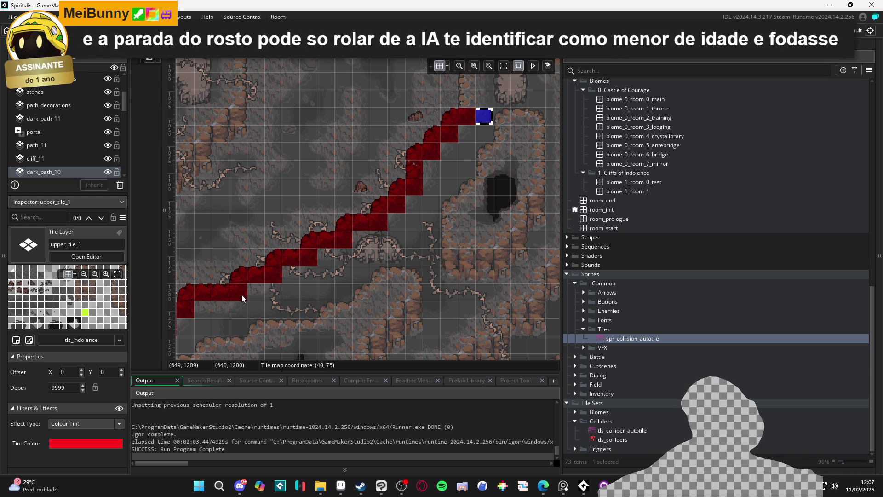
left_click_drag(259, 287, 377, 257)
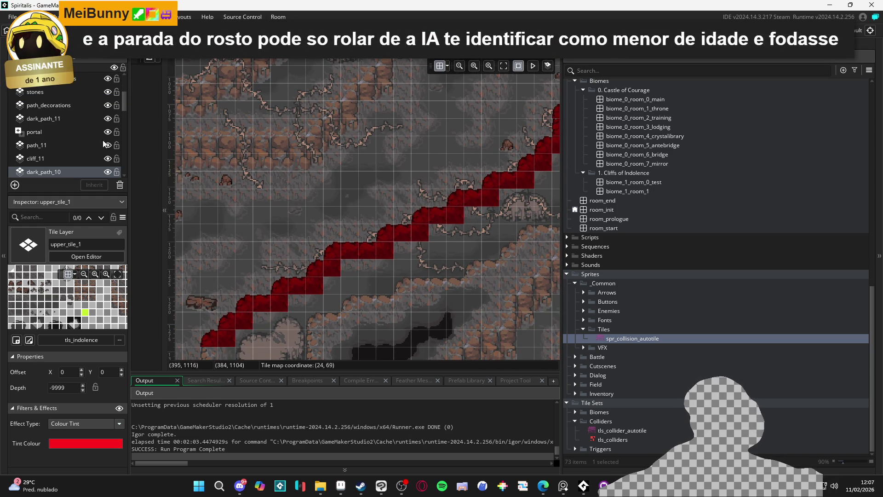
scroll(102, 103, "up", 3)
scroll(101, 127, "up", 1)
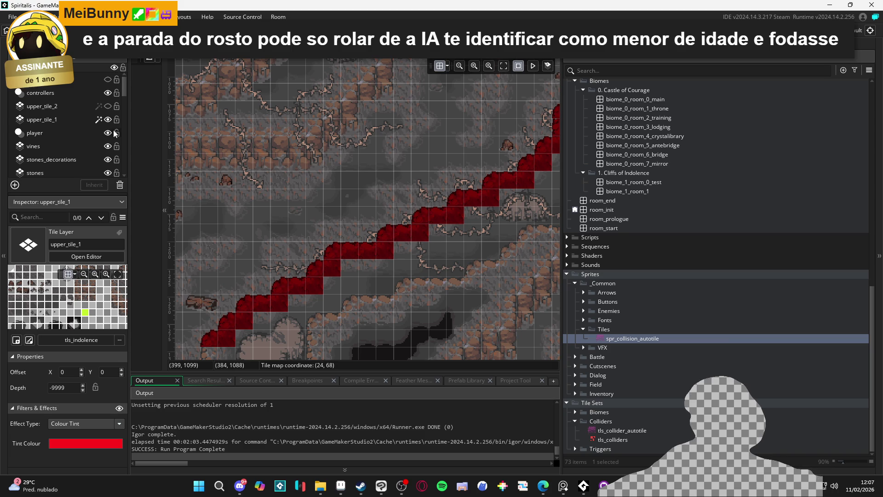
Hide upper_tile_1, show upper_tile_2, and toggle path_10 off and on to see beneath
left_click(107, 119)
left_click(109, 107)
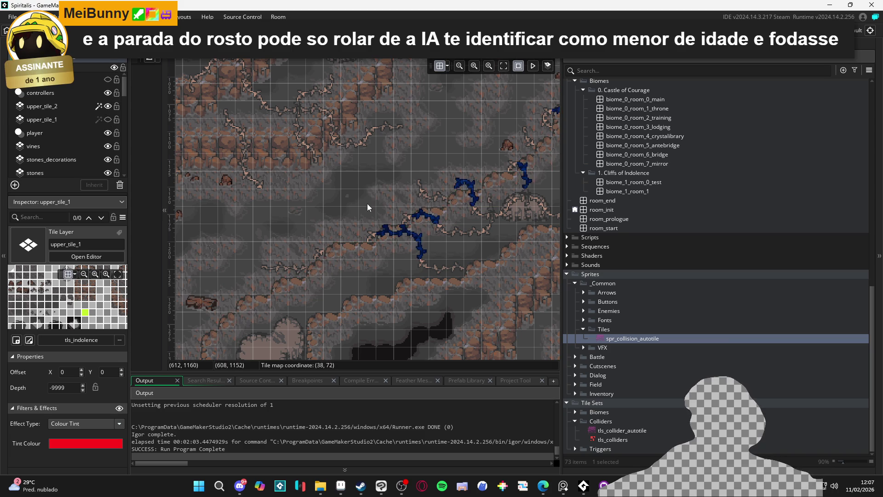
mouse_move(367, 203)
left_mouse_down()
mouse_move(472, 220)
mouse_move(375, 223)
left_mouse_up()
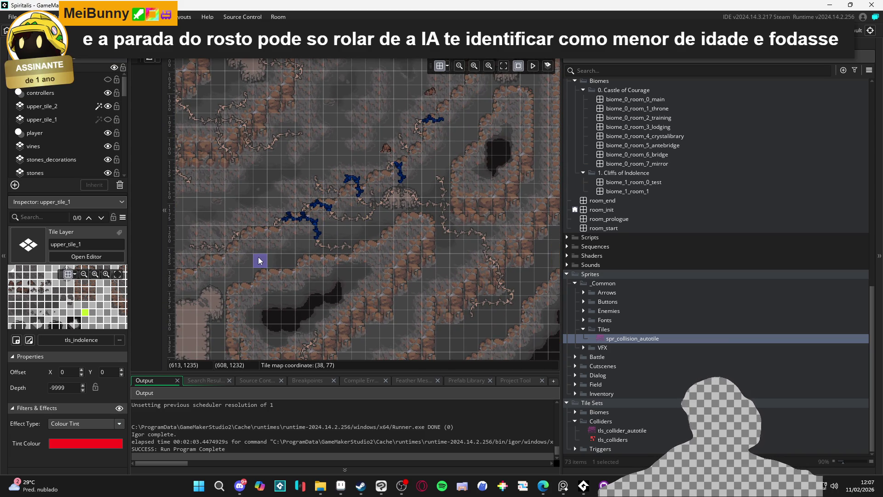
scroll(69, 133, "down", 5)
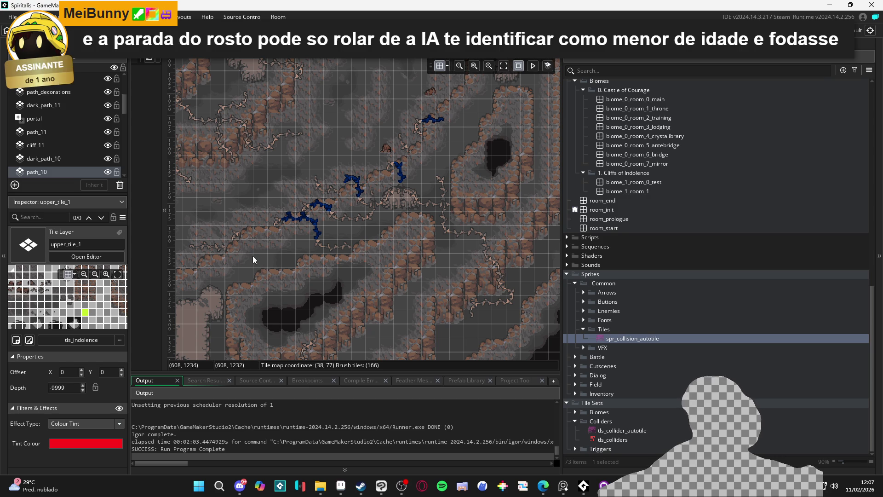
left_click(105, 174)
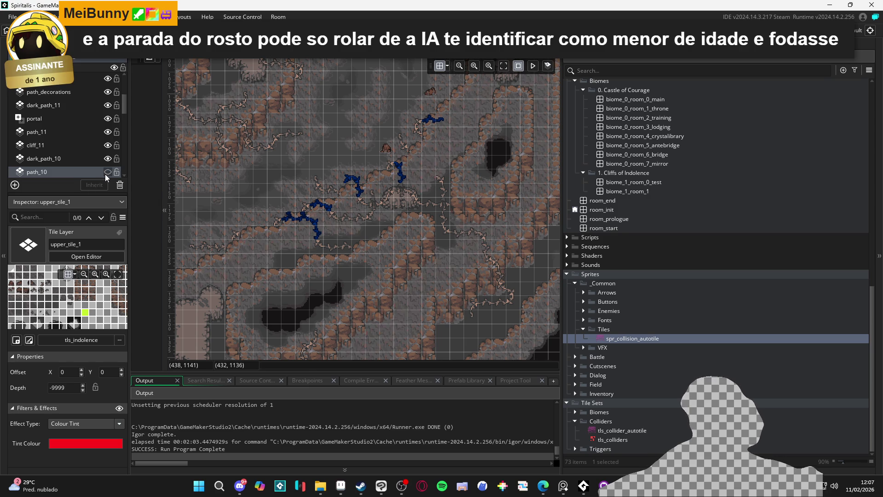
left_click(105, 174)
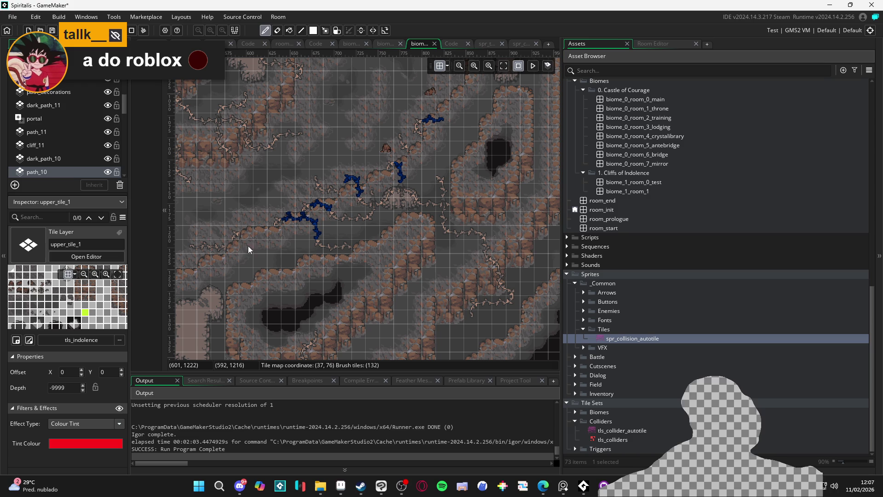
key("d")
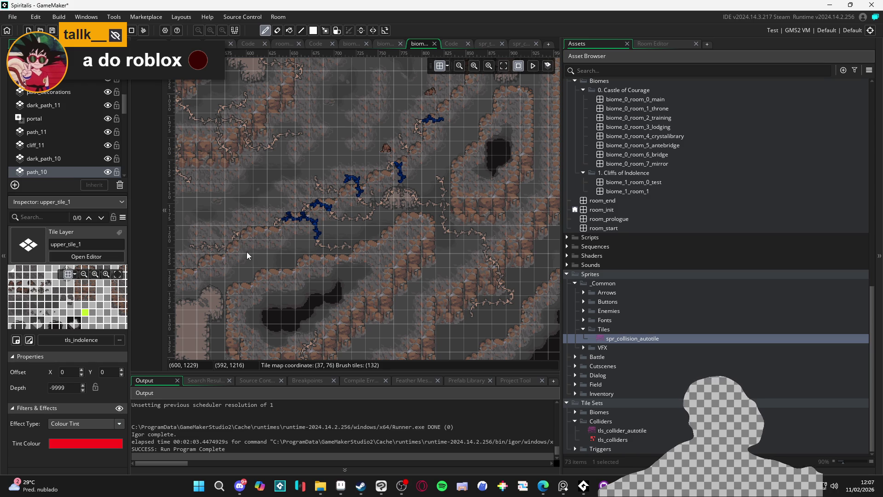
key("m")
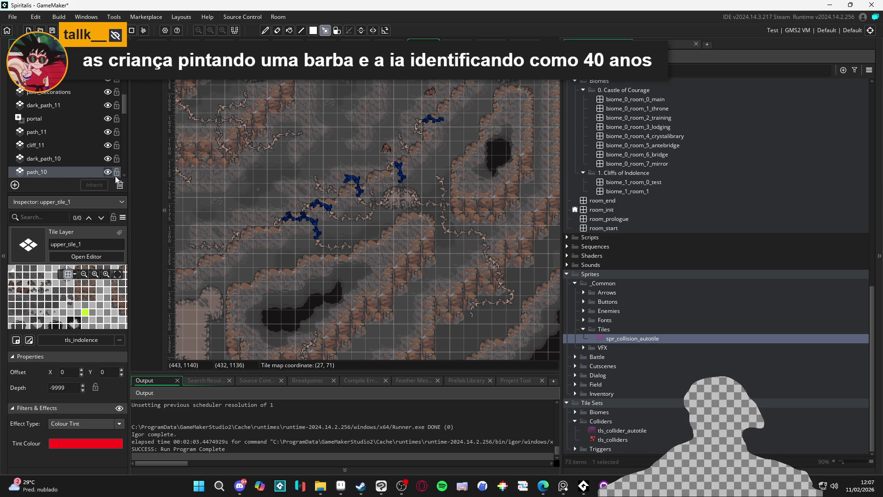
scroll(294, 233, "up", 5)
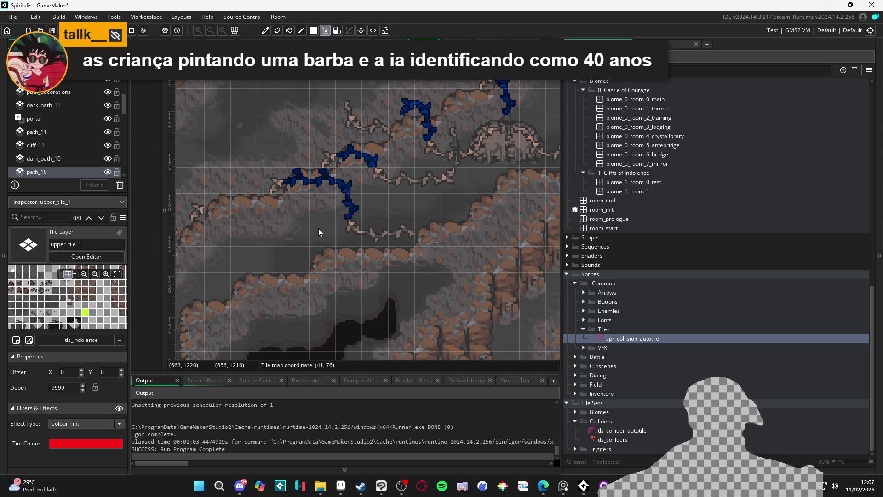
key("d")
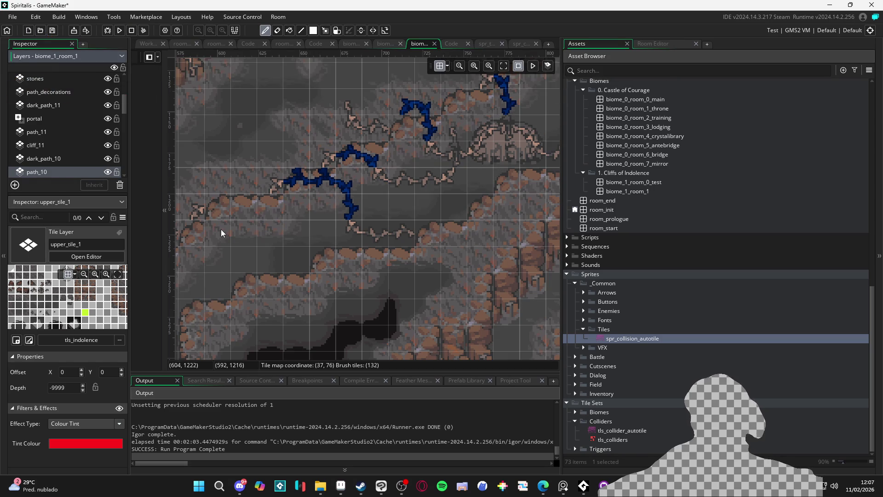
Select the path_10 layer and stamp the first blue collision tiles along the lower path
left_click(71, 174)
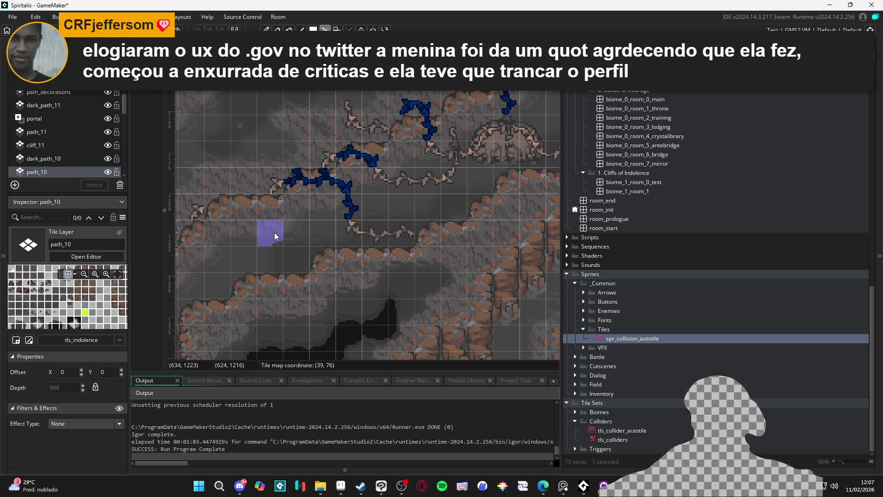
left_click(274, 233)
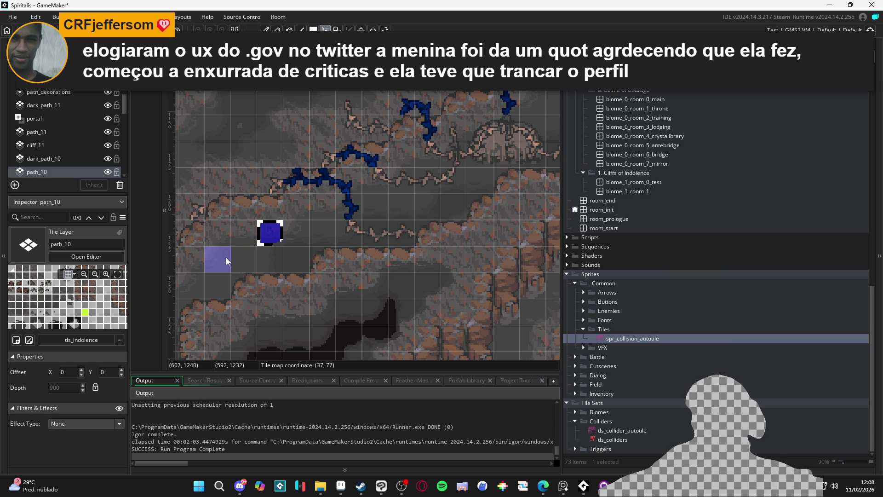
left_click(223, 236)
scroll(294, 216, "up", 4)
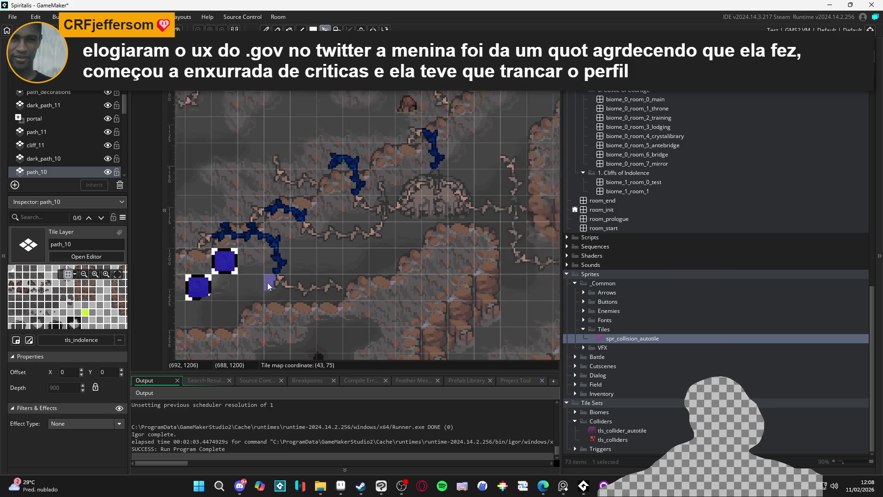
scroll(374, 250, "right", 4)
left_click(339, 261)
left_click(363, 236)
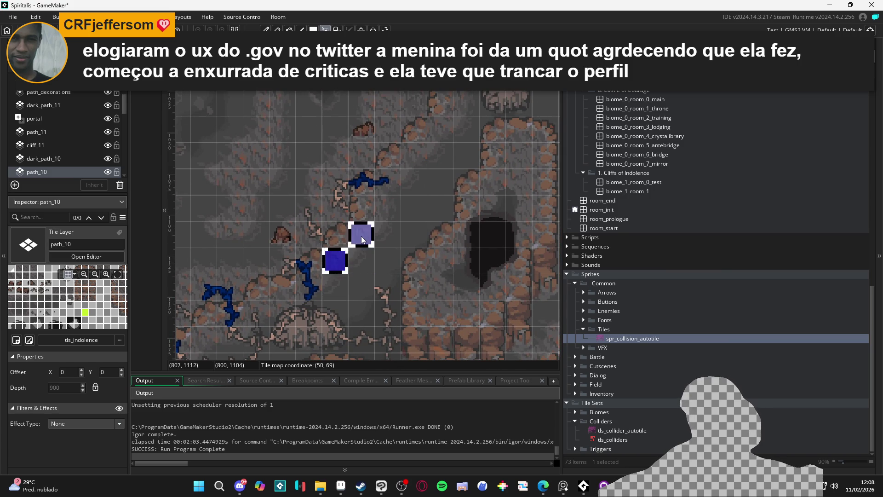
Stamp more blue tiles further up the slope and bring the upper stretch into view
left_click(391, 184)
scroll(423, 173, "up", 4)
scroll(423, 174, "right", 3)
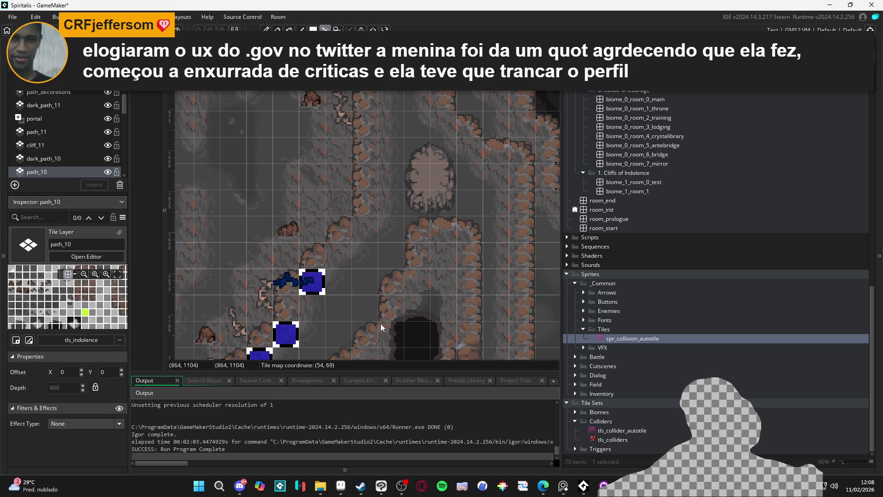
left_click(363, 229)
scroll(368, 281, "down", 1)
left_click_drag(345, 265, 461, 146)
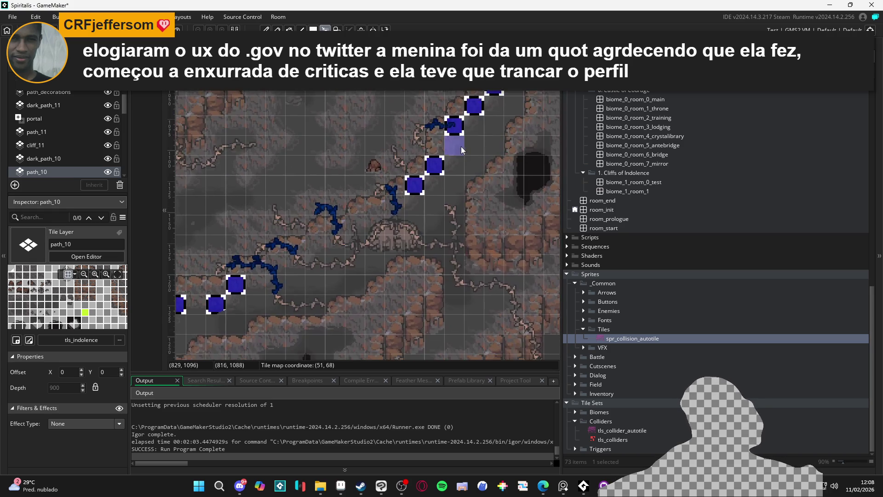
Turn upper_tile_1's red tiles back on and select the upper_tile_2 layer for editing
scroll(79, 117, "up", 5)
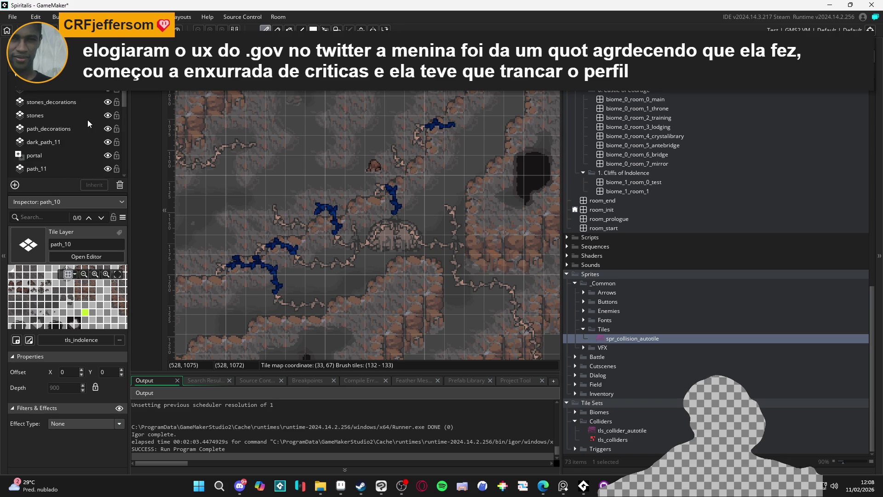
left_click(108, 117)
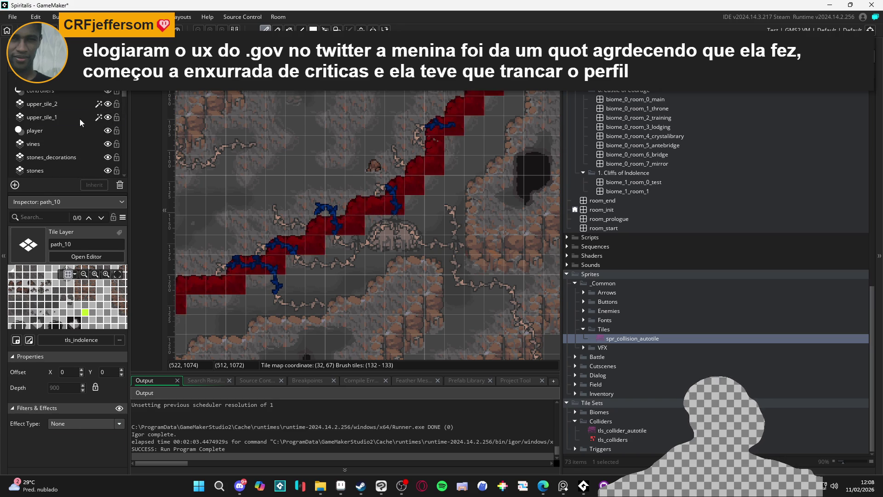
left_click(80, 118)
left_click(82, 103)
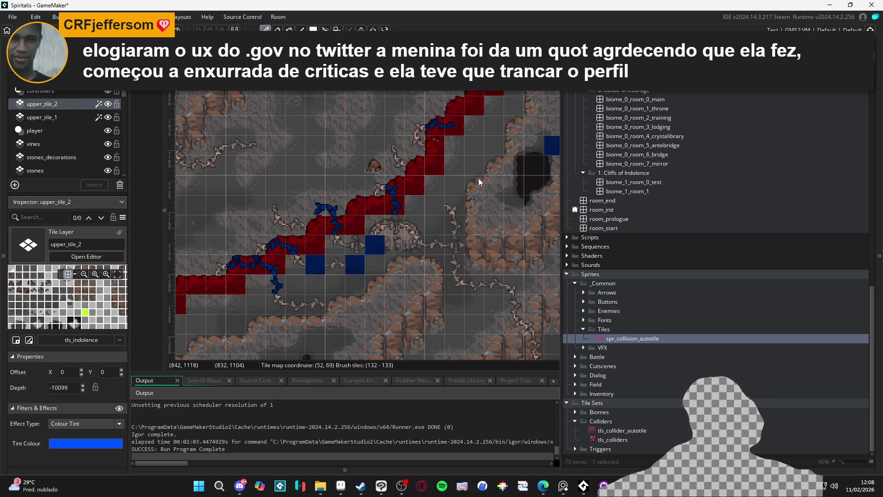
scroll(343, 205, "down", 2)
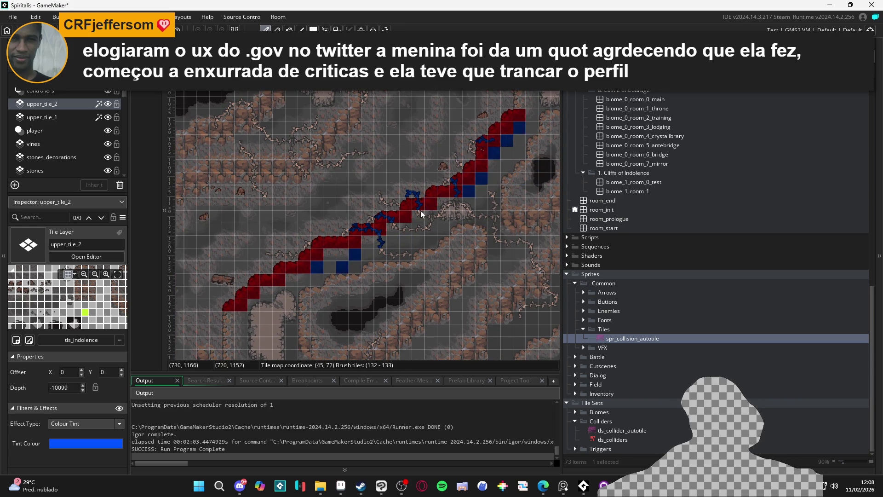
left_click(67, 116)
left_click(64, 104)
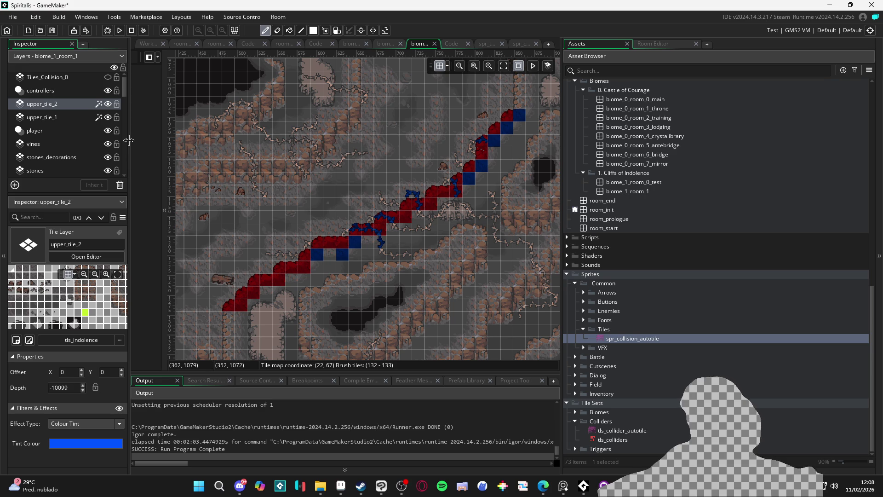
Hide the red upper_tile_1 tiles and select the cliff-path cell missing a blue tile
key("e")
scroll(407, 217, "up", 1)
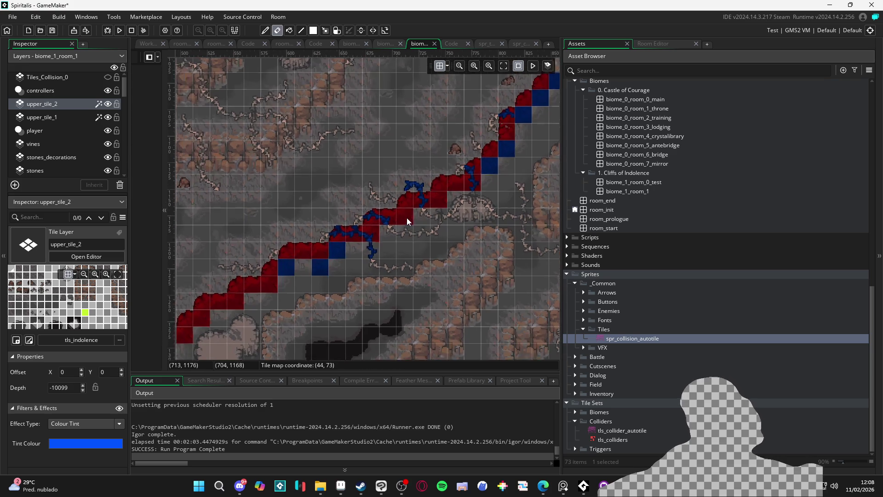
scroll(407, 217, "up", 1)
left_click(106, 118)
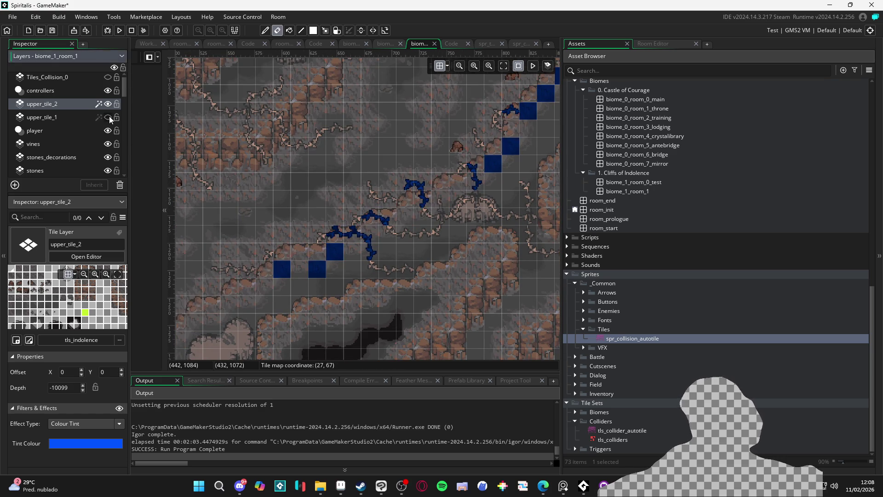
left_click(106, 118)
left_click(107, 118)
left_click(82, 122)
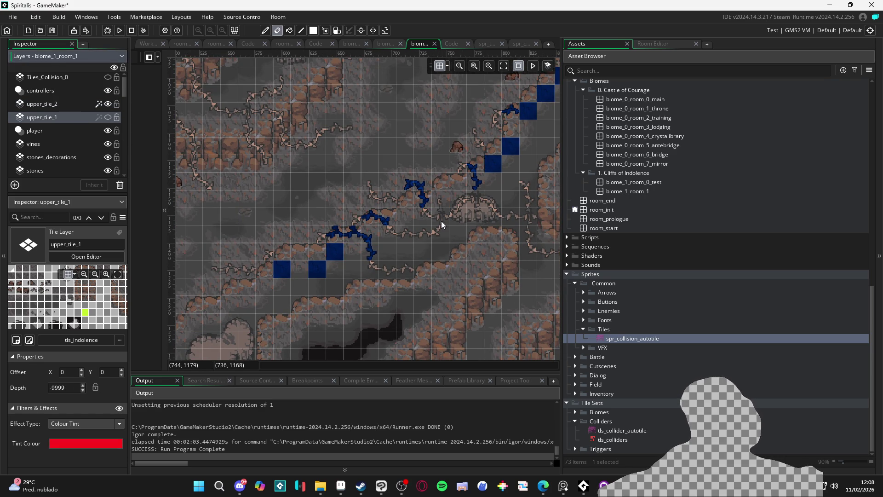
key("m")
left_click(405, 217)
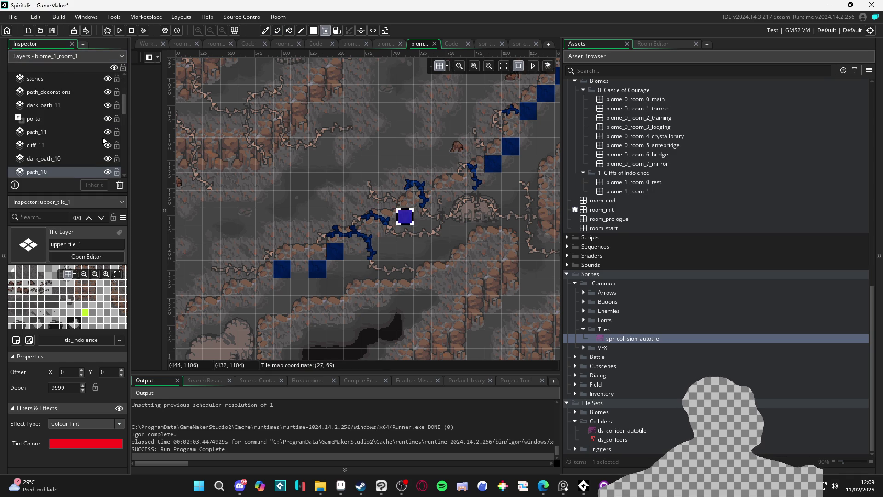
Paint the missing blue tile on upper_tile_2, show the red tiles again, and open the tile palette
key("b")
scroll(101, 133, "up", 3)
left_click(83, 104)
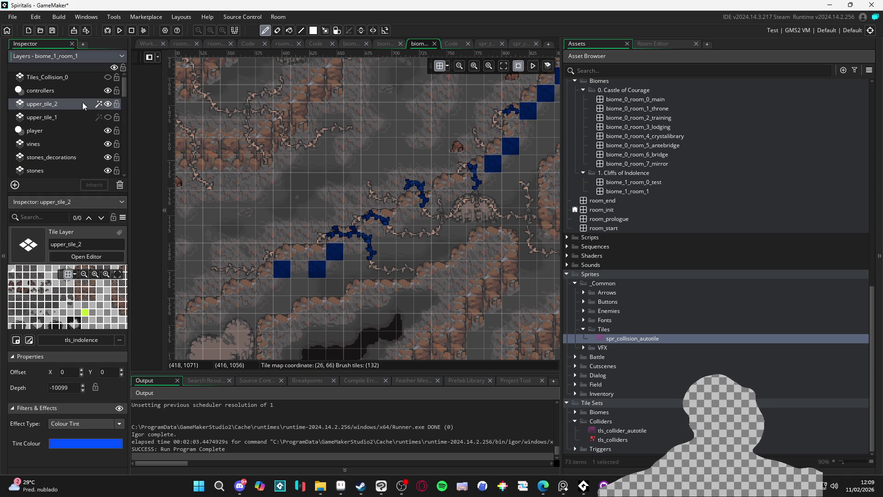
left_click(292, 347)
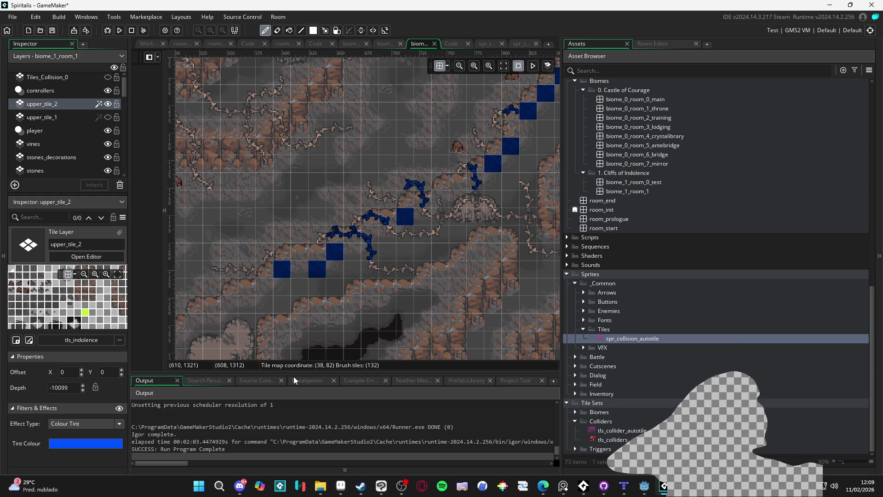
left_click(108, 118)
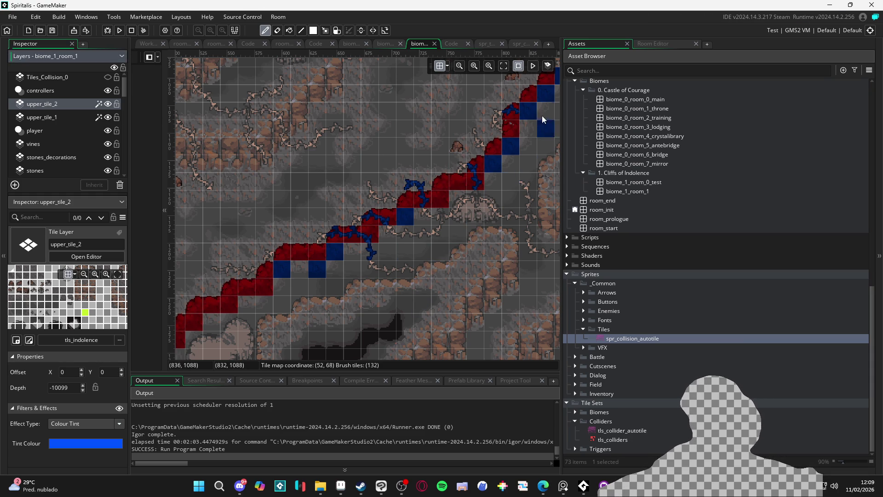
key("e")
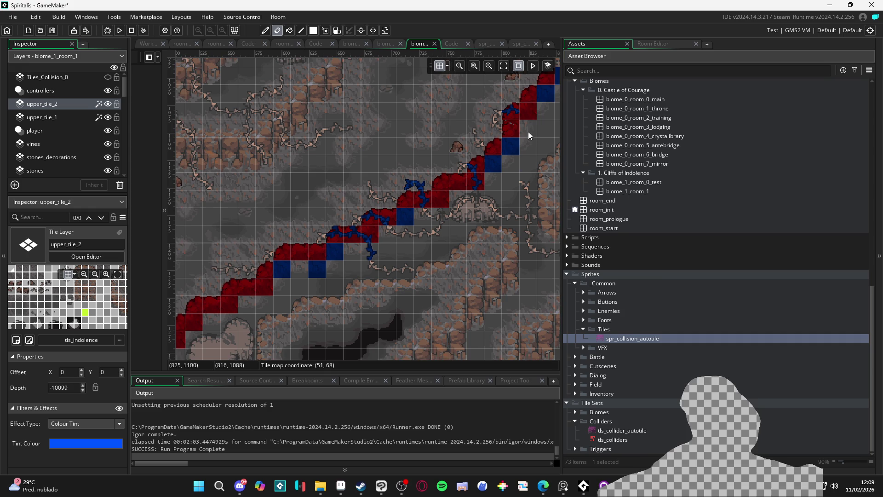
left_click(665, 43)
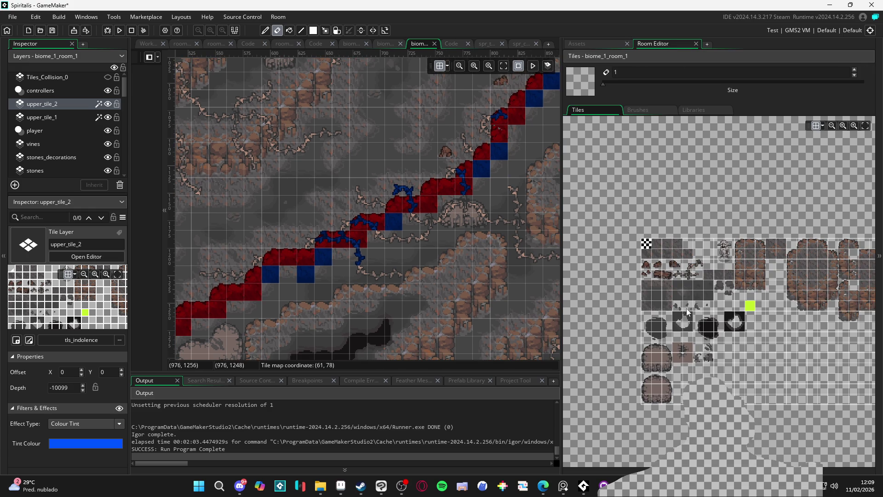
Narrow the brush to a single palette tile and run the game with F5
left_click_drag(688, 275, 699, 275)
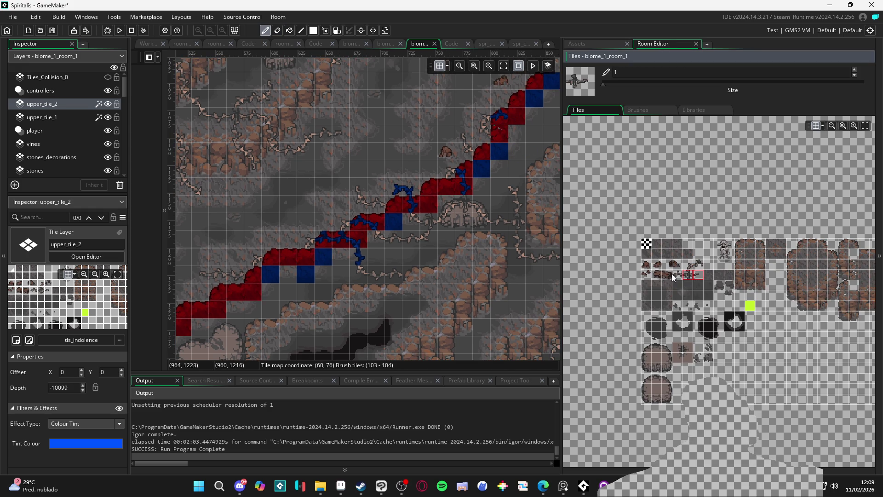
left_click(697, 275)
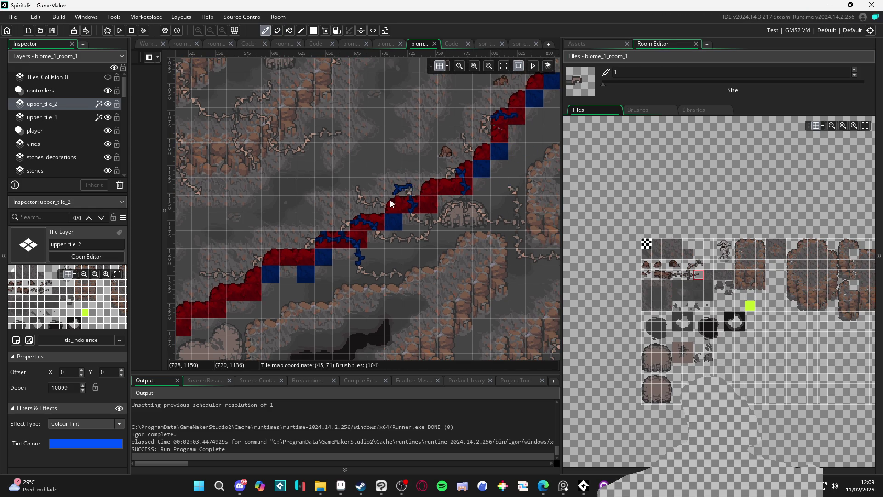
key("F5")
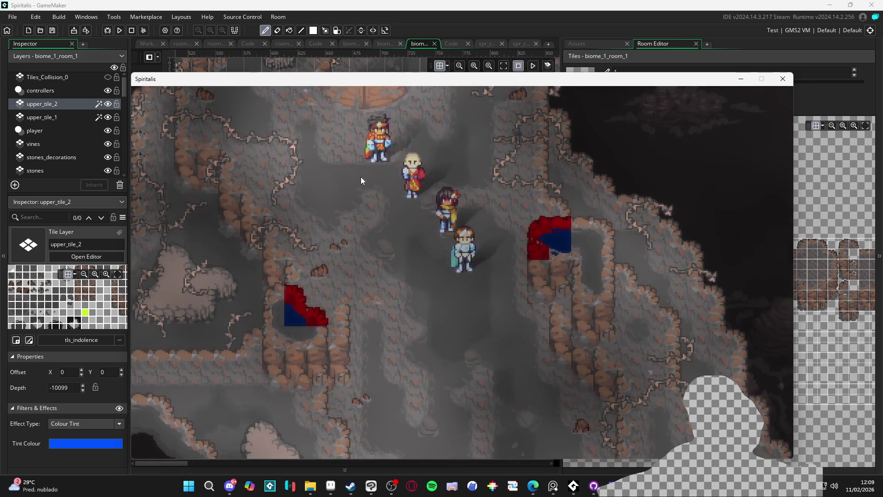
Close the Spiritalis test window after checking the red and blue collision tiles in-game
left_click(783, 79)
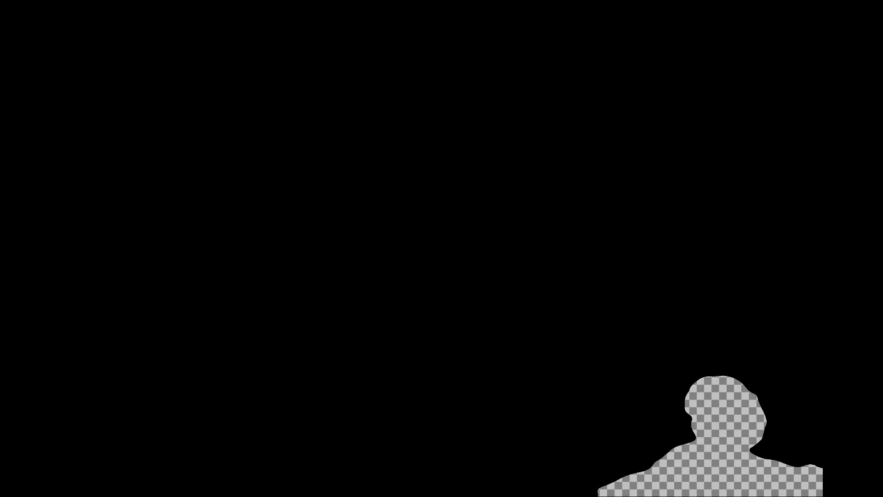